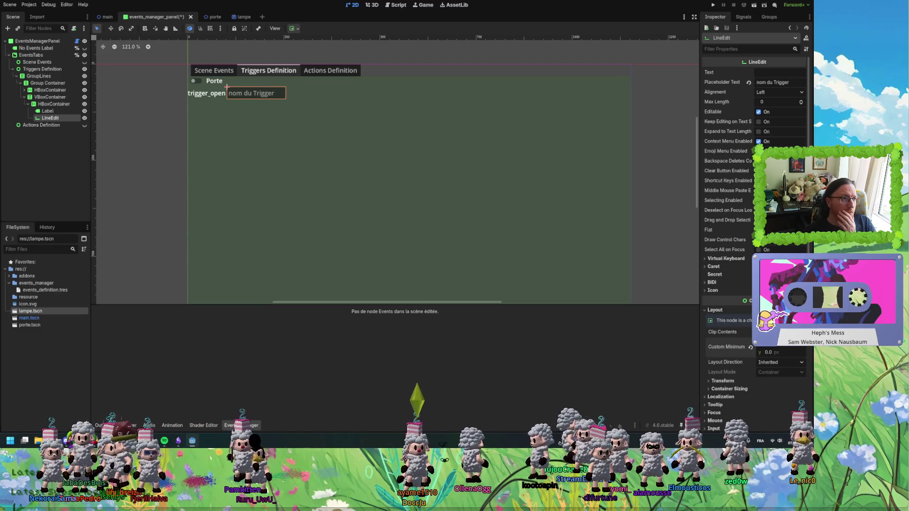
Duplicate the trigger_open HBoxContainer row twice with Ctrl+D, making three rows under Porte
left_click(28, 103)
left_click(41, 105)
key("ctrl+d")
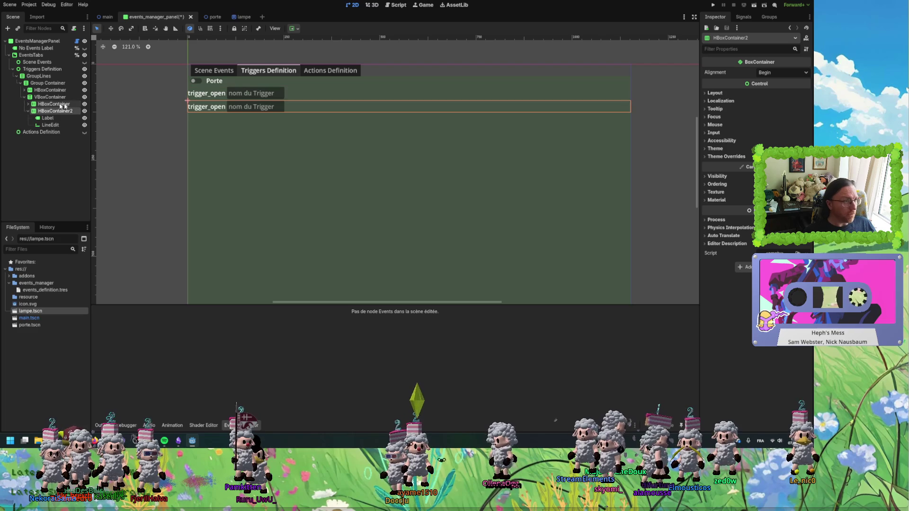
key("ctrl+d")
left_click(237, 106)
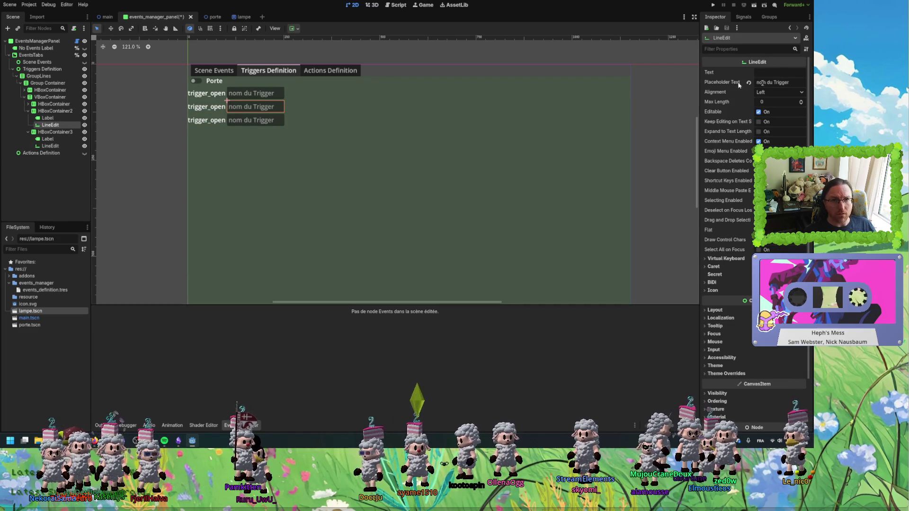
Change the second and third row labels to trigger_close and trigger_unlock
left_click(66, 119)
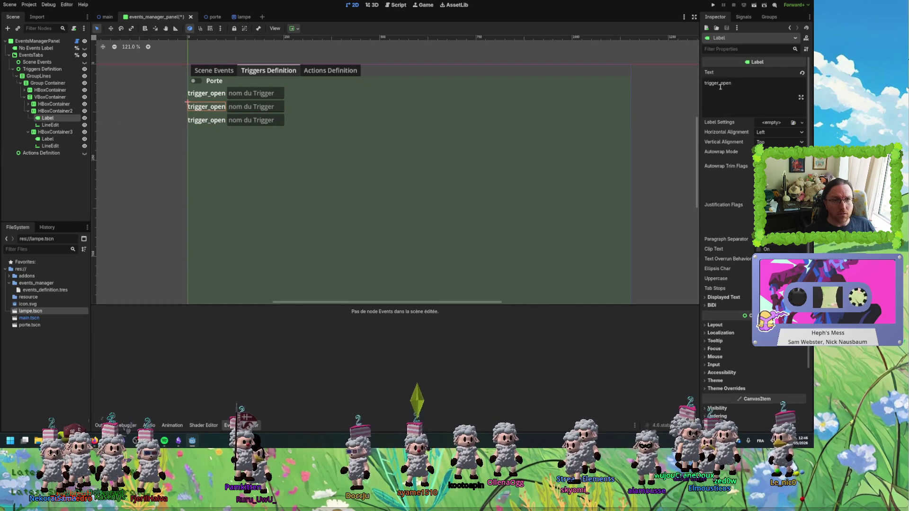
left_click_drag(721, 83, 744, 84)
type("close")
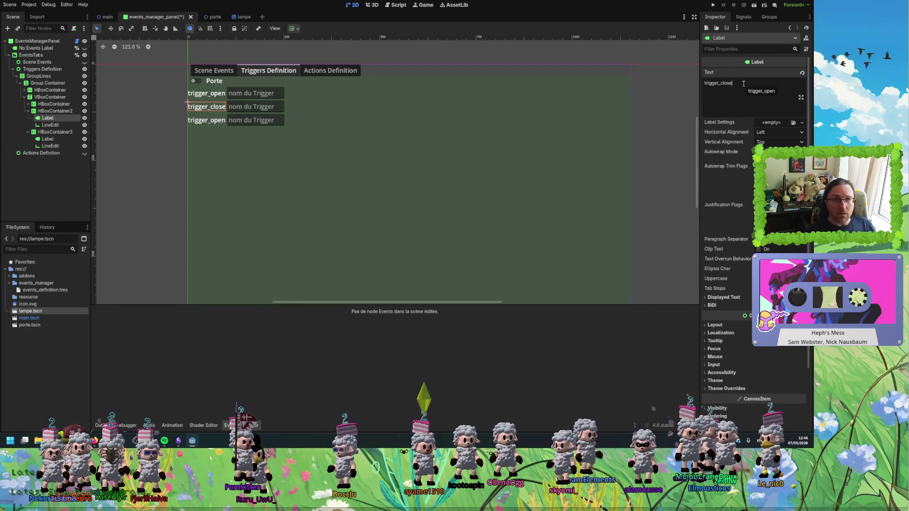
left_click(47, 138)
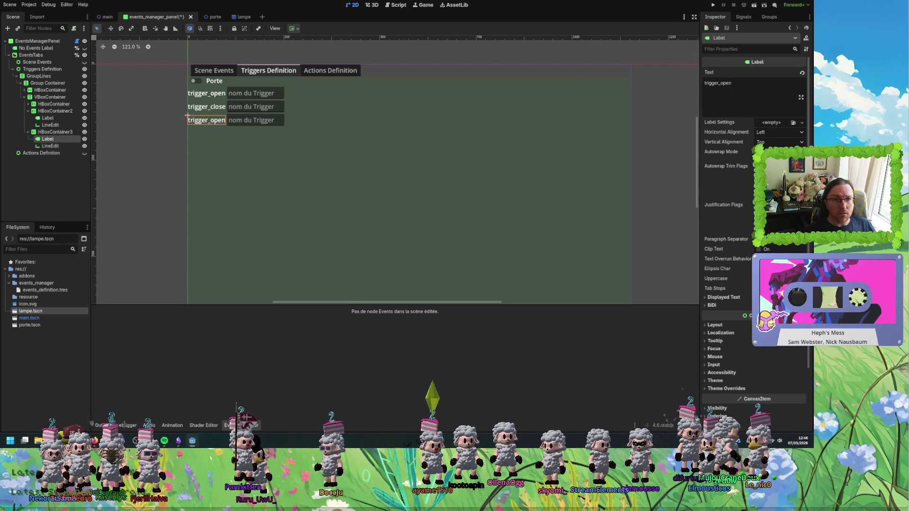
left_click_drag(721, 84, 749, 87)
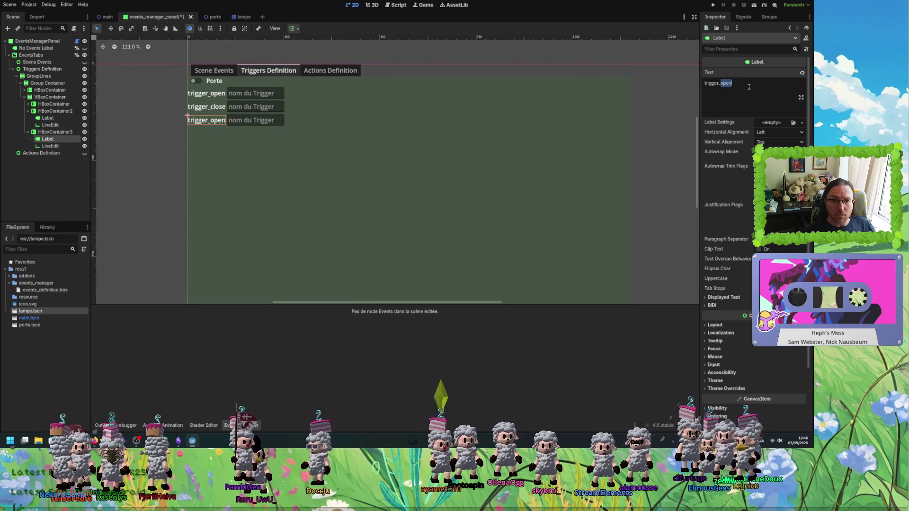
type("unlock")
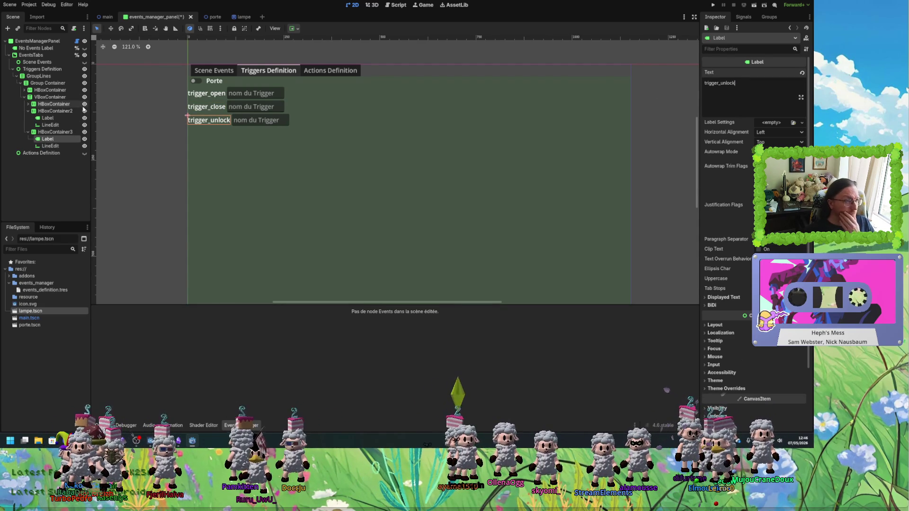
left_click(51, 125)
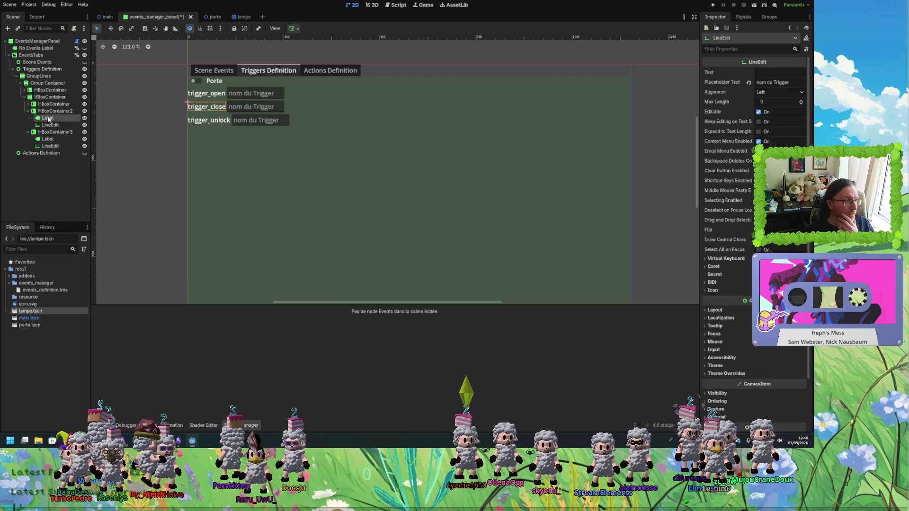
left_click(47, 118)
left_click(28, 104)
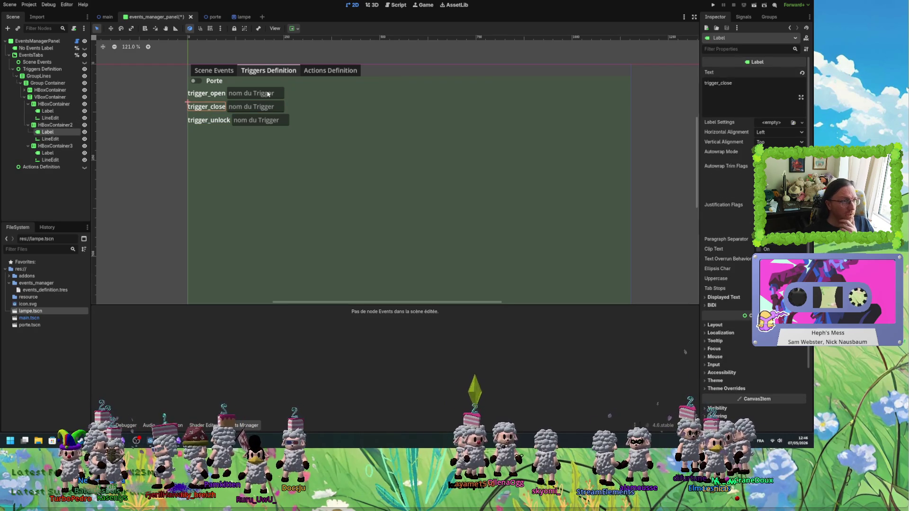
left_click(48, 118)
left_click(765, 73)
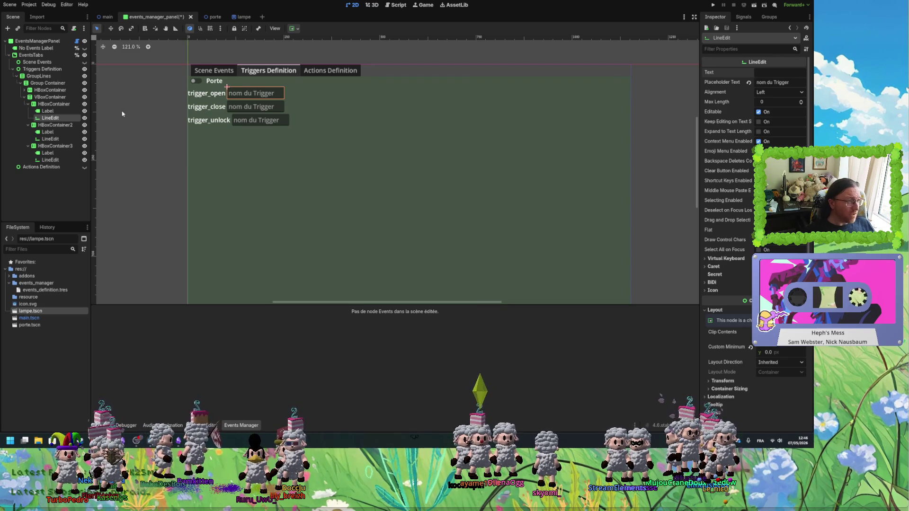
left_click(51, 105)
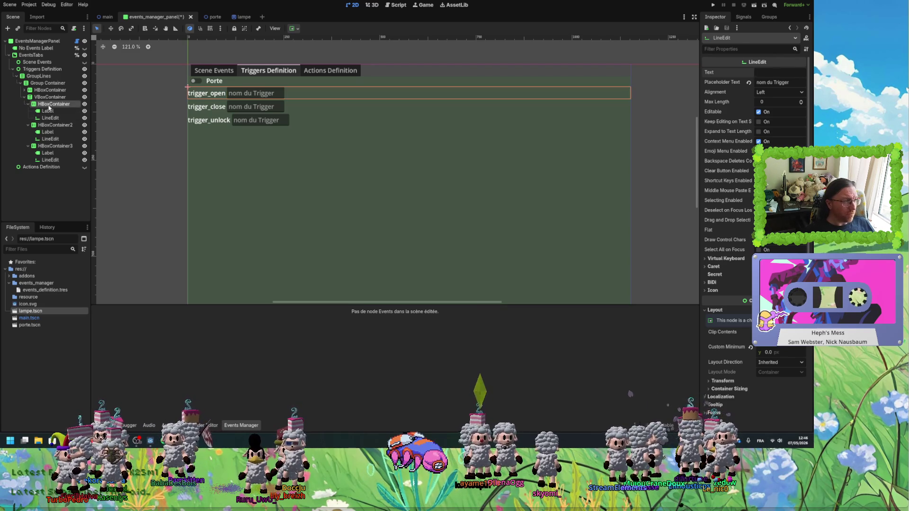
left_click(50, 118)
left_click(48, 111)
left_click(50, 118)
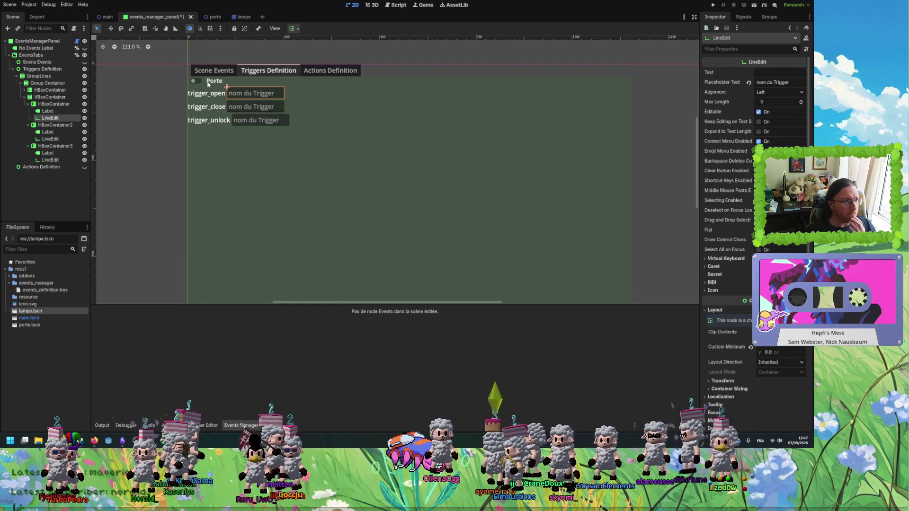
left_click(186, 86)
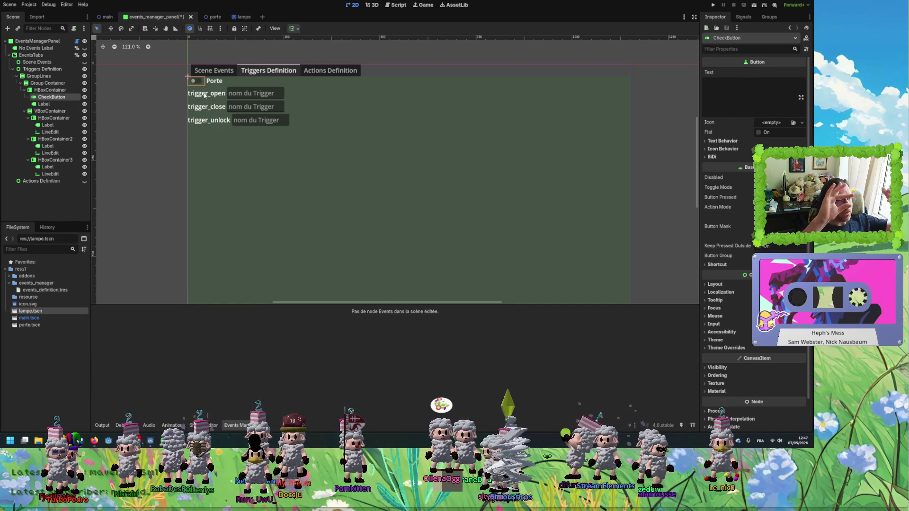
Duplicate the Porte group container and retitle the copy's label to Lampe
left_click(42, 83)
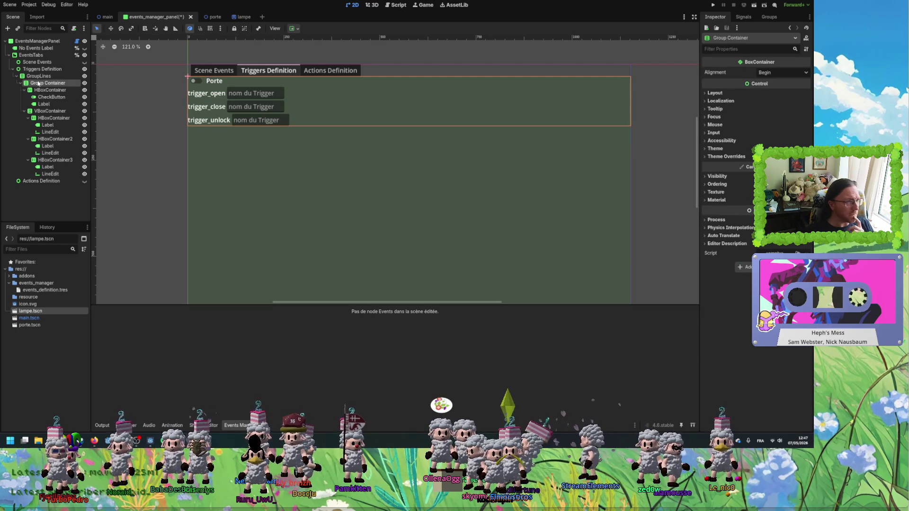
key("ctrl+d")
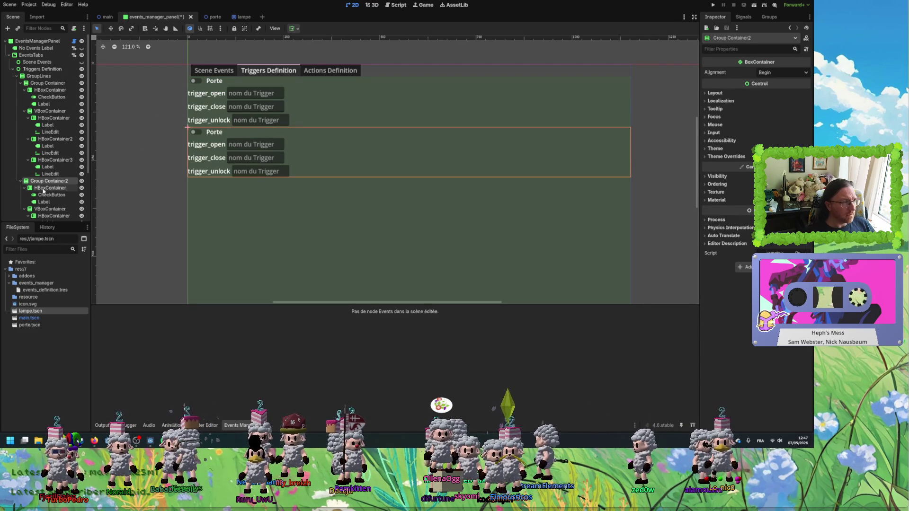
left_click(44, 201)
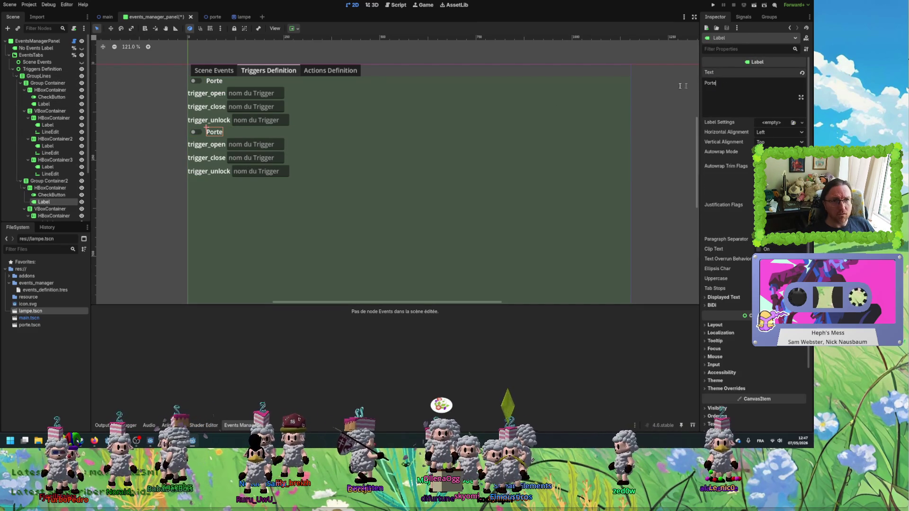
key("ctrl+a")
type("Lampe")
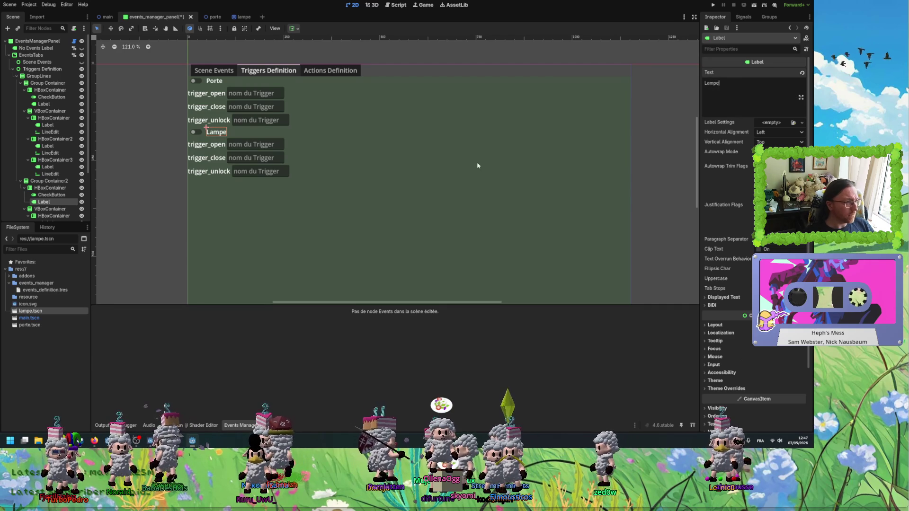
Hide the Lampe group's trigger rows while keeping Porte's rows visible
scroll(48, 194, "down", 1)
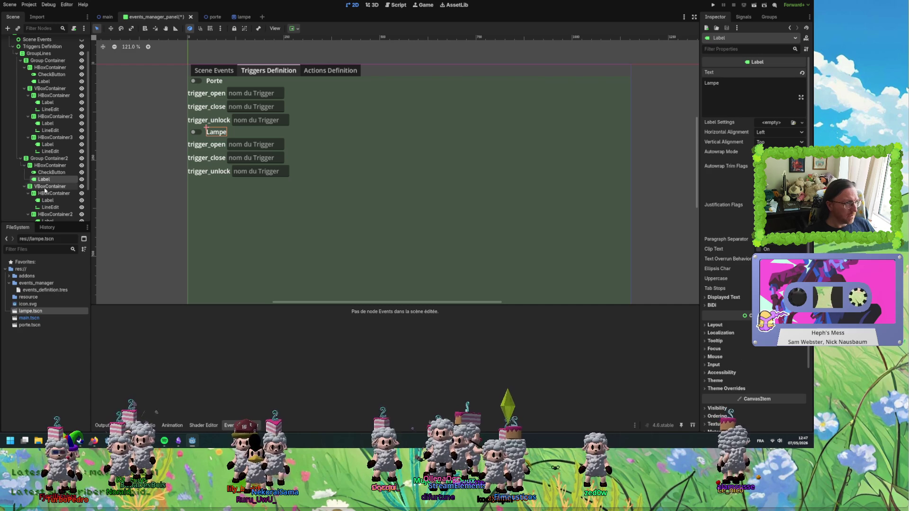
left_click(46, 186)
left_click(24, 186)
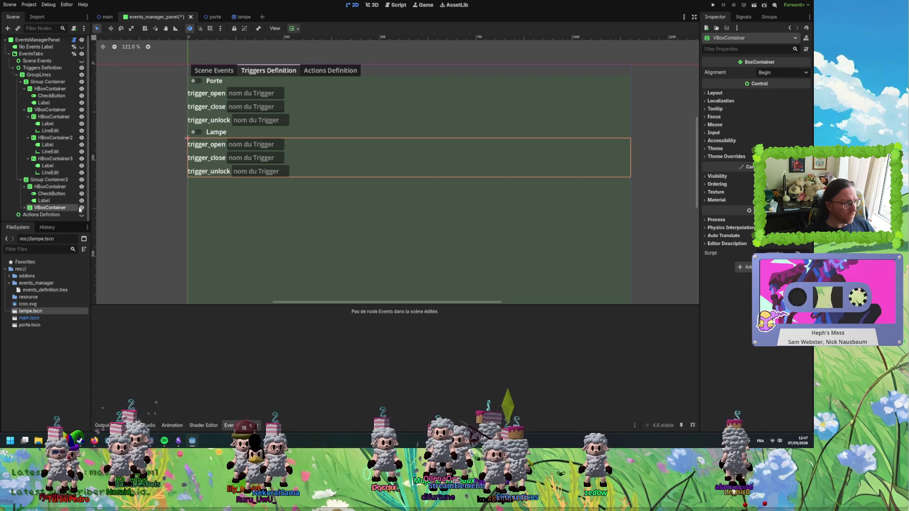
left_click(81, 208)
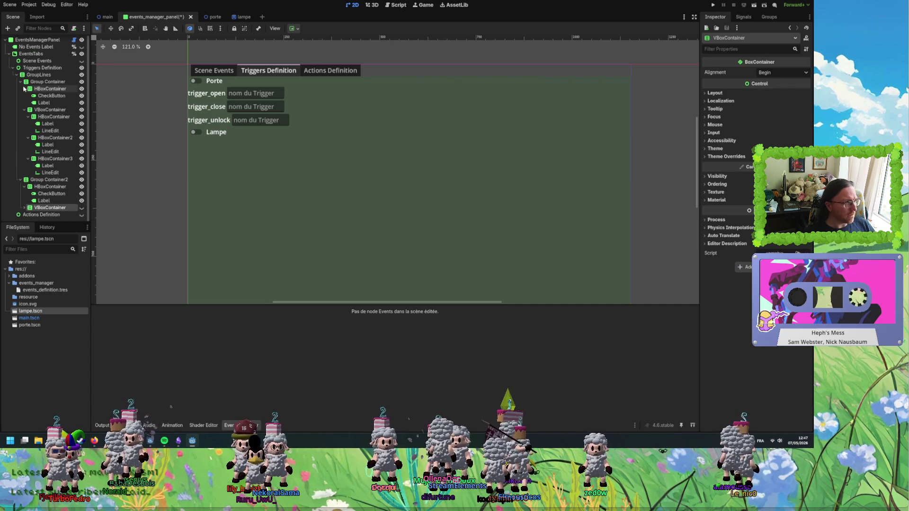
left_click(82, 109)
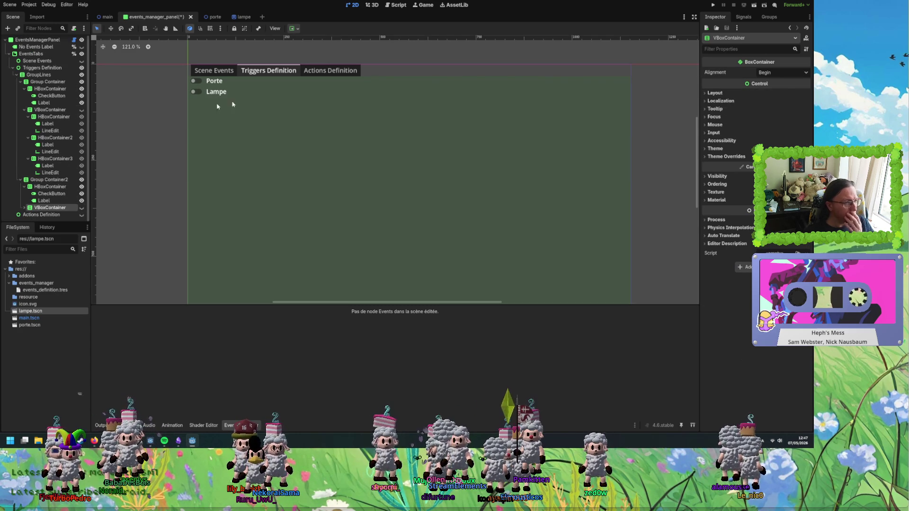
left_click(82, 109)
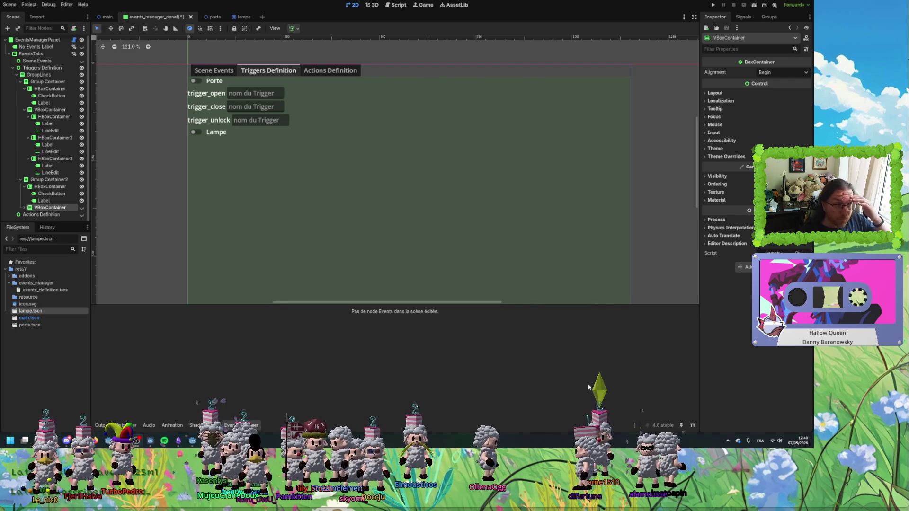
Select the GroupLines container holding both the Porte and Lampe groups
left_click(435, 231)
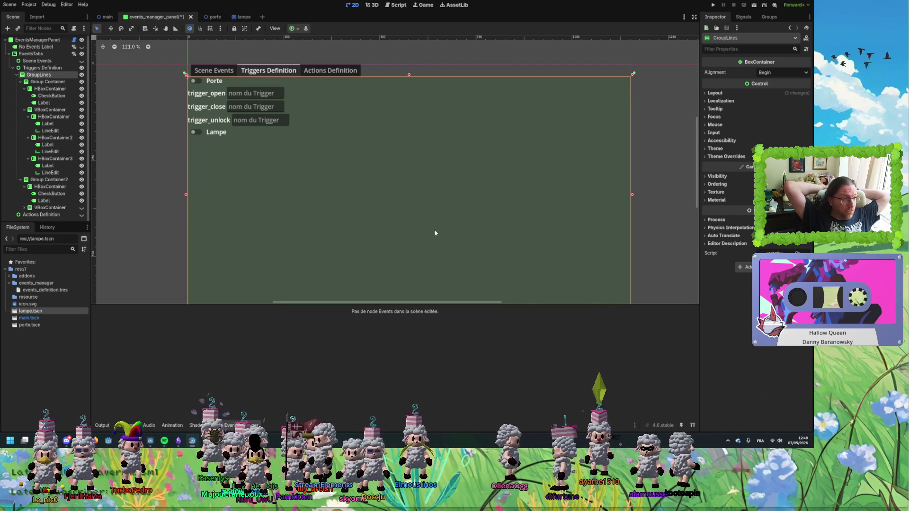